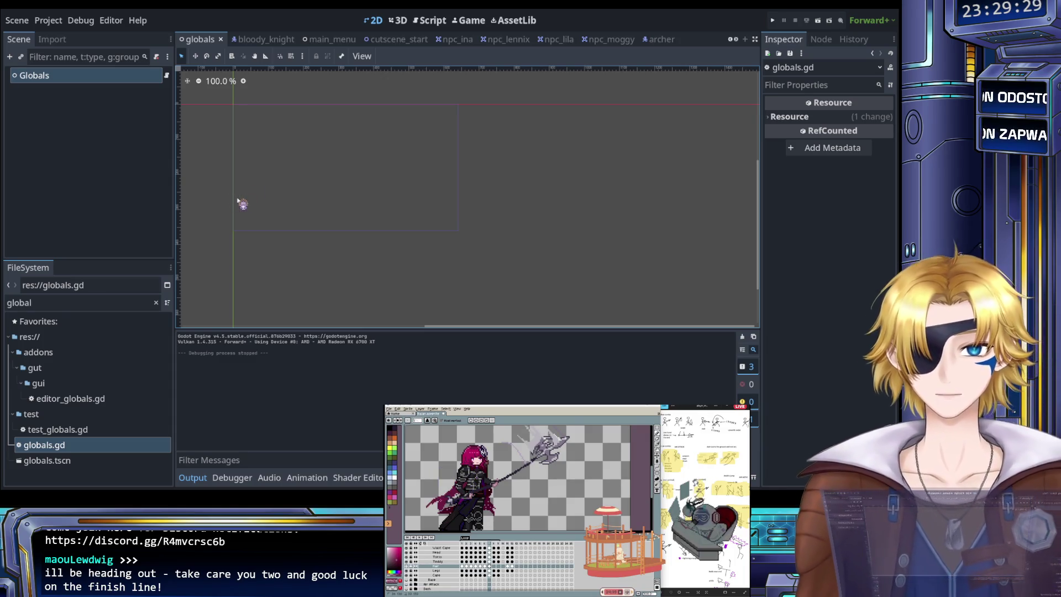
Step: In globals.gd, look over the sound constants, highlighting RAIAN_SPECIAL_HIT on line 91
click(434, 23)
click(450, 176)
double_click(417, 212)
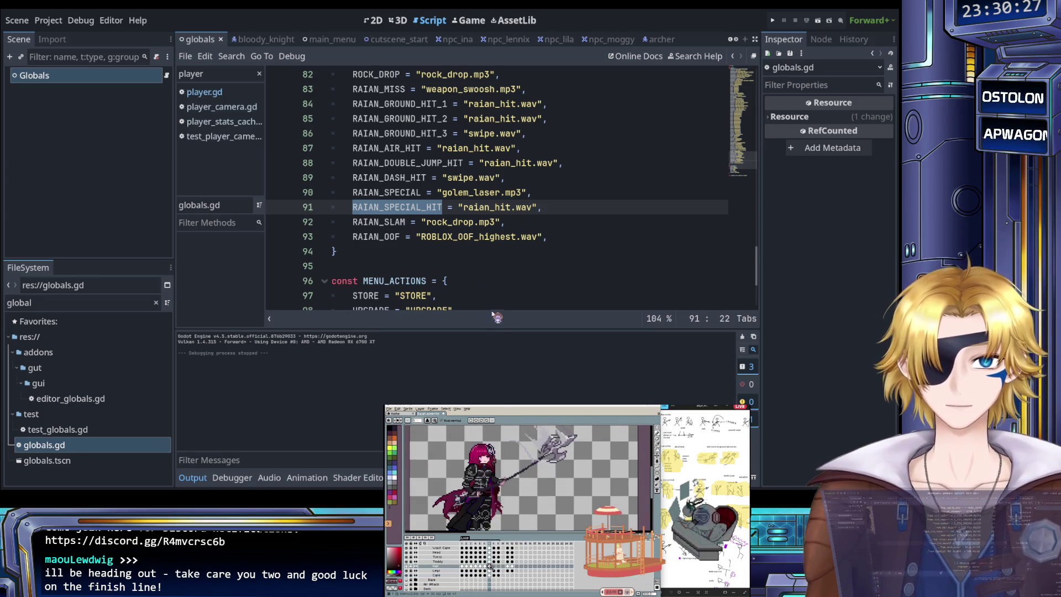
click(495, 250)
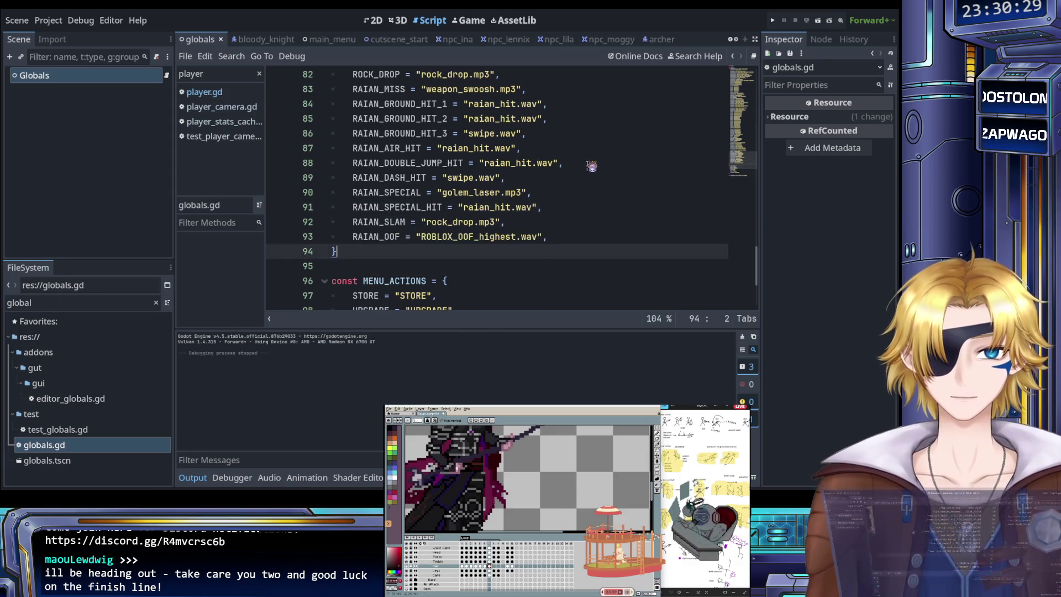
Step: Search globals.gd for 'dash'
key(ctrl+f)
text(dash)
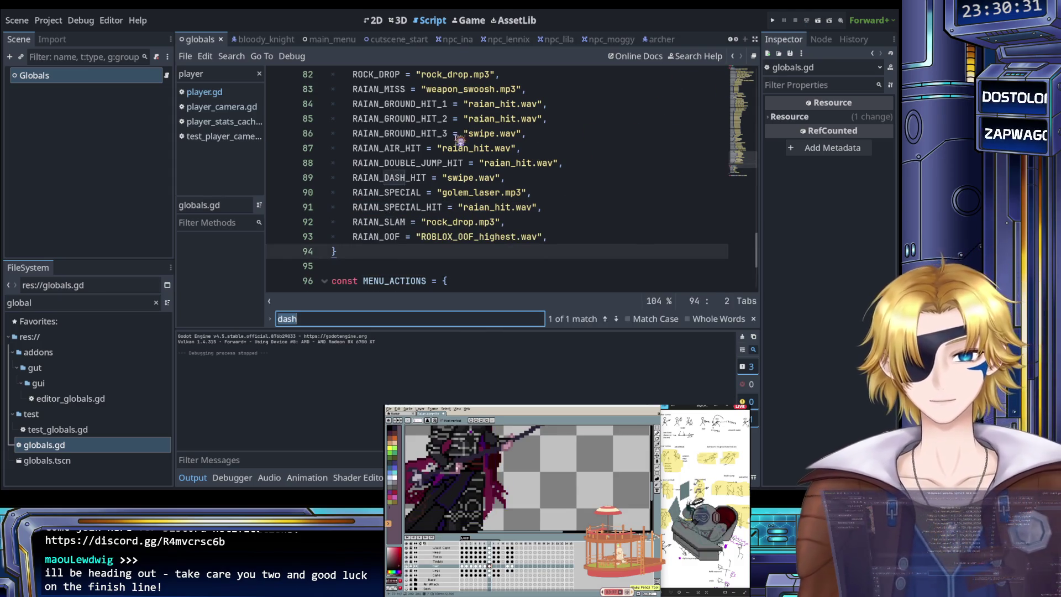
click(457, 134)
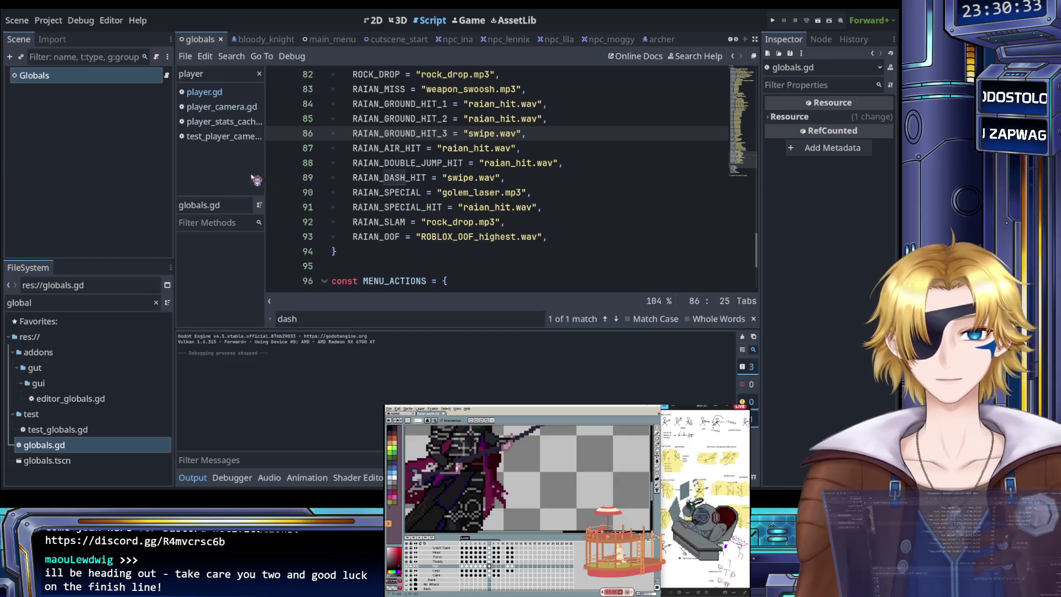
Step: Open player.gd and find the special_hit sound call
click(204, 92)
click(397, 148)
key(ctrl+f)
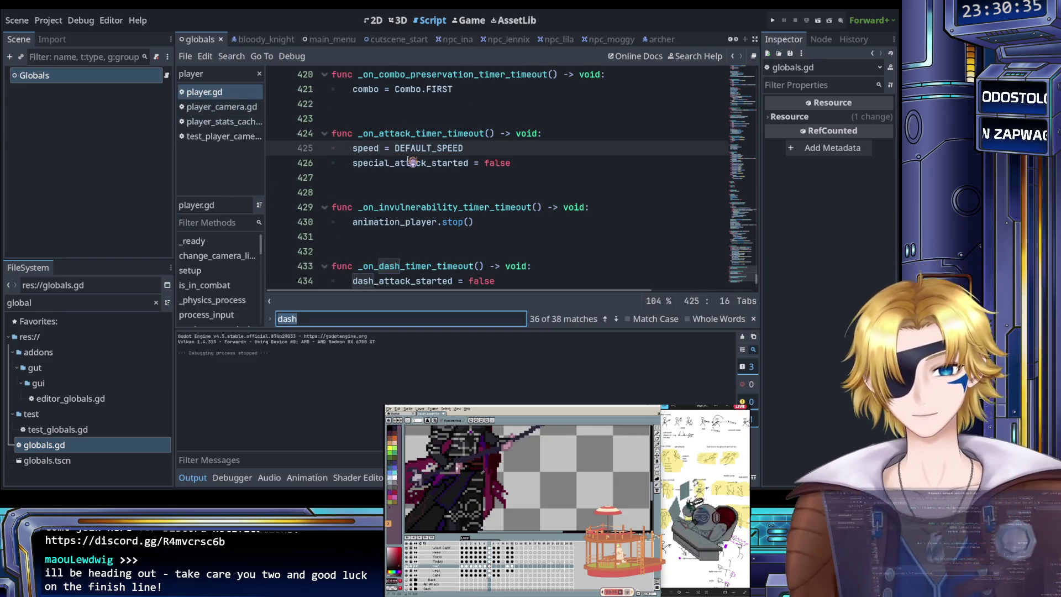
text(special_hit)
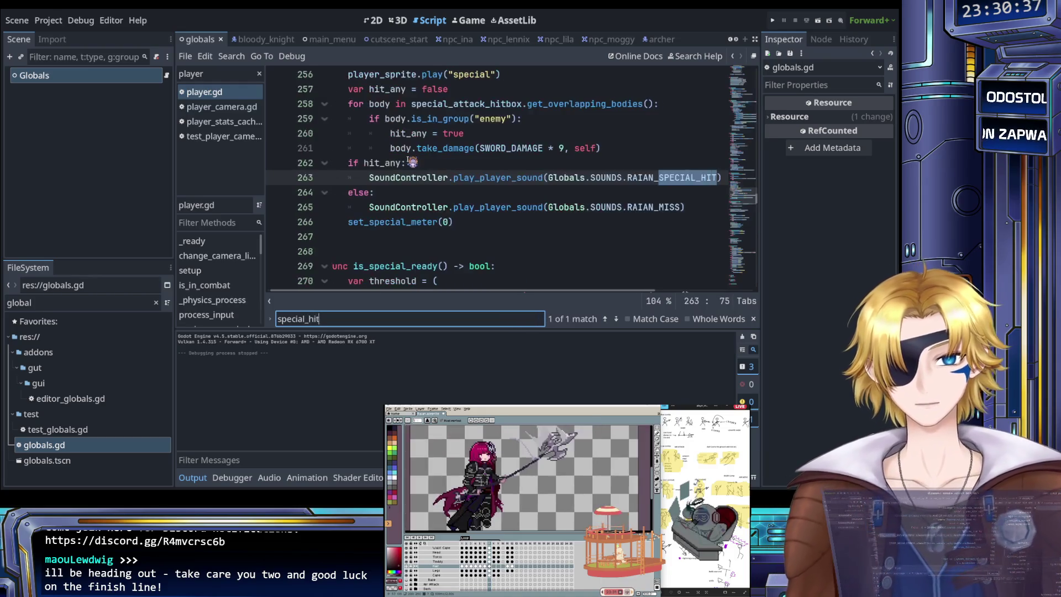
key(Escape)
click(491, 190)
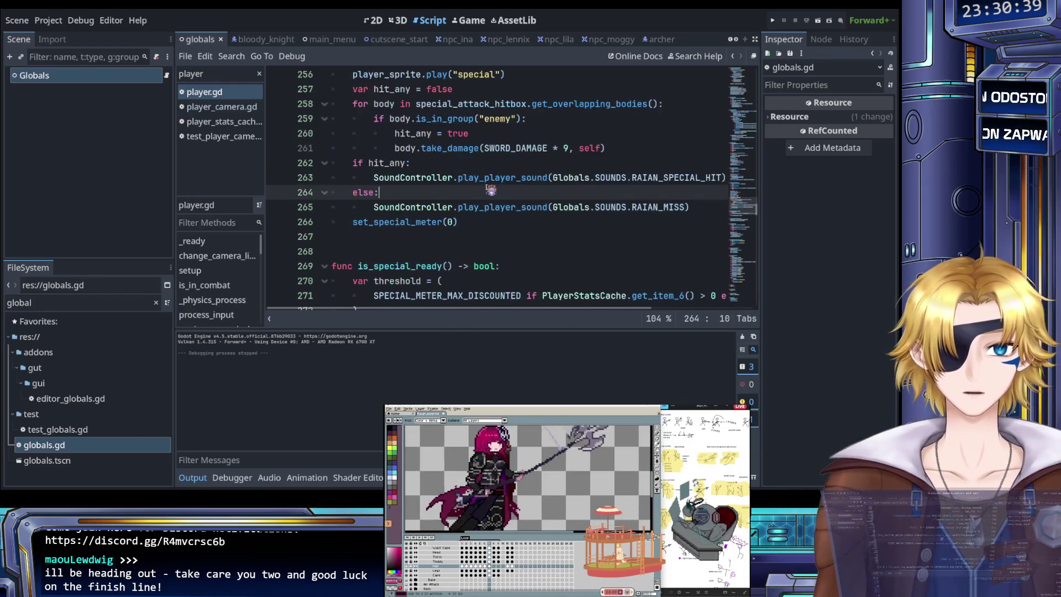
Step: Scroll through handle_special_attack to review its RAIAN_SPECIAL_HIT and RAIAN_MISS sound calls
scroll(491, 190, up, 1)
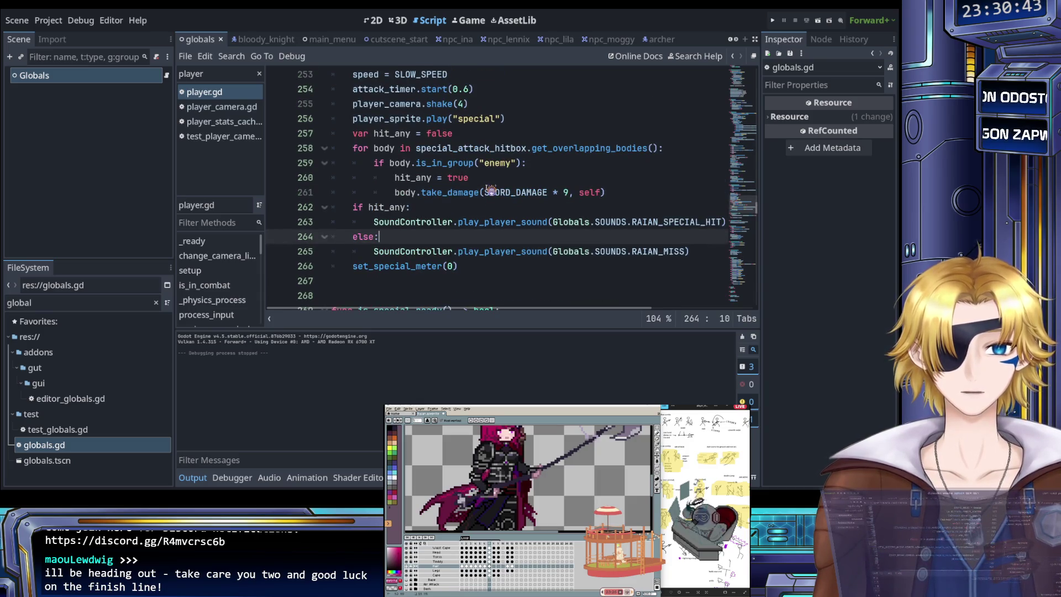
scroll(490, 190, up, 2)
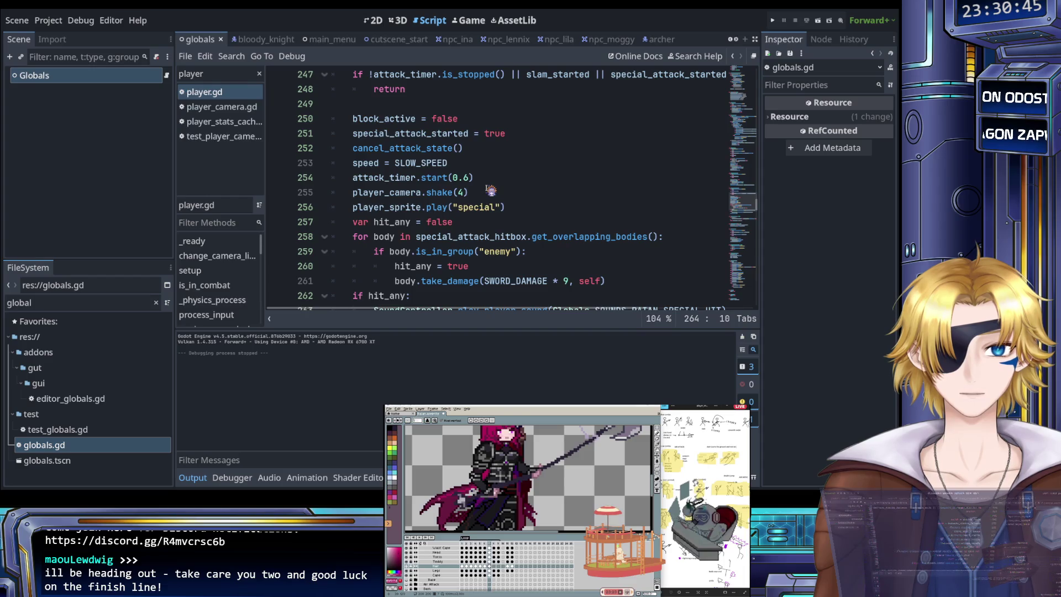
scroll(490, 190, up, 3)
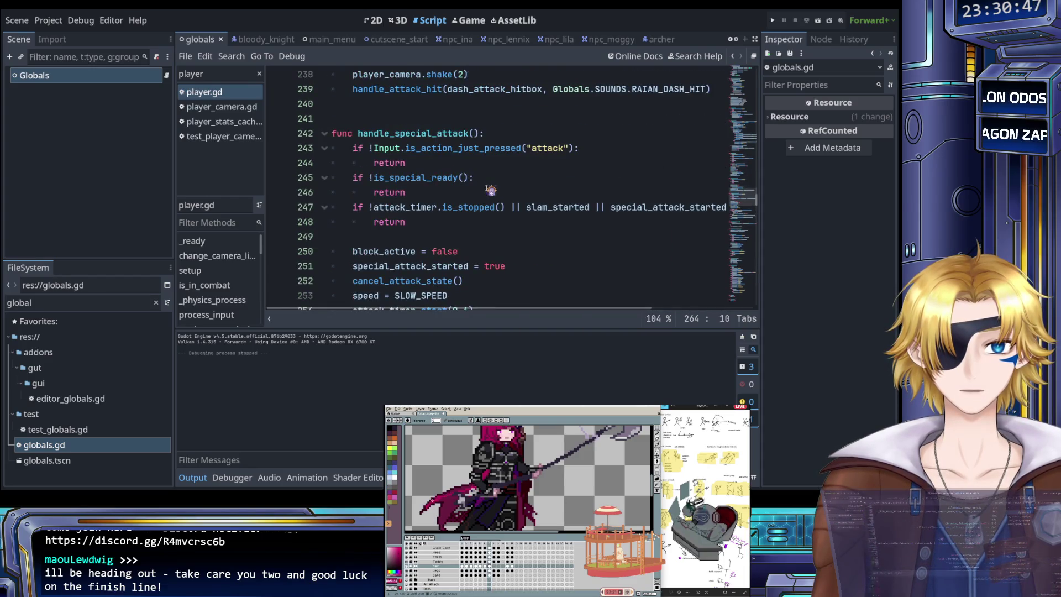
scroll(490, 190, down, 5)
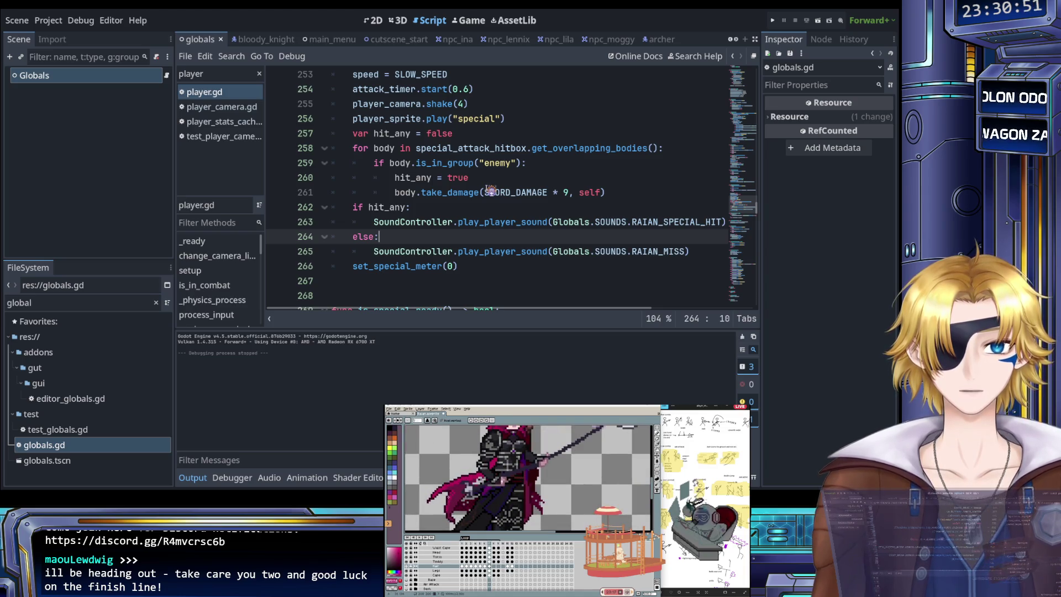
scroll(491, 190, up, 1)
scroll(490, 190, up, 1)
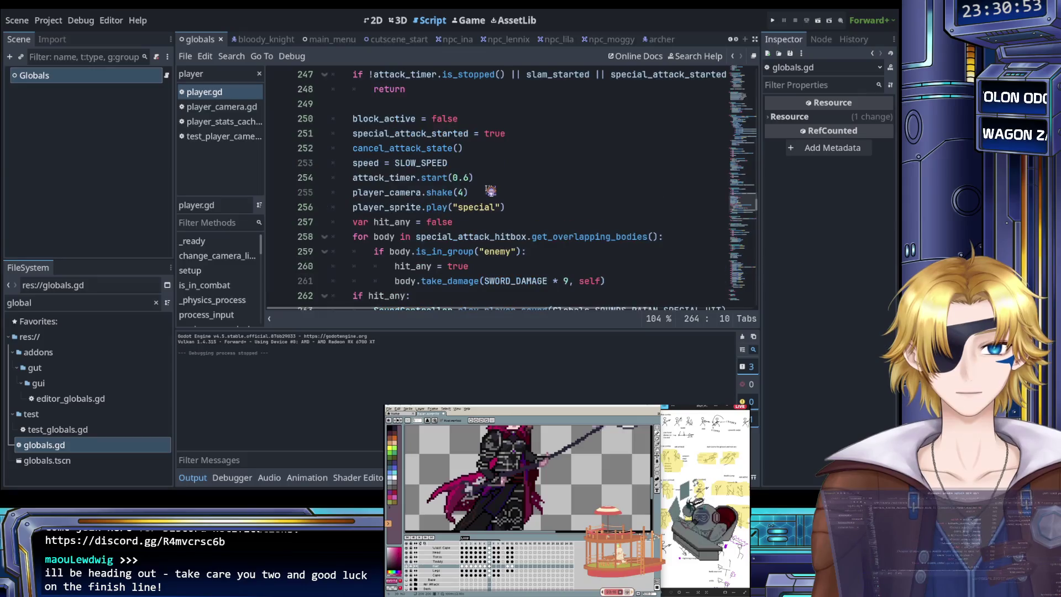
scroll(490, 190, down, 2)
scroll(490, 196, right, 3)
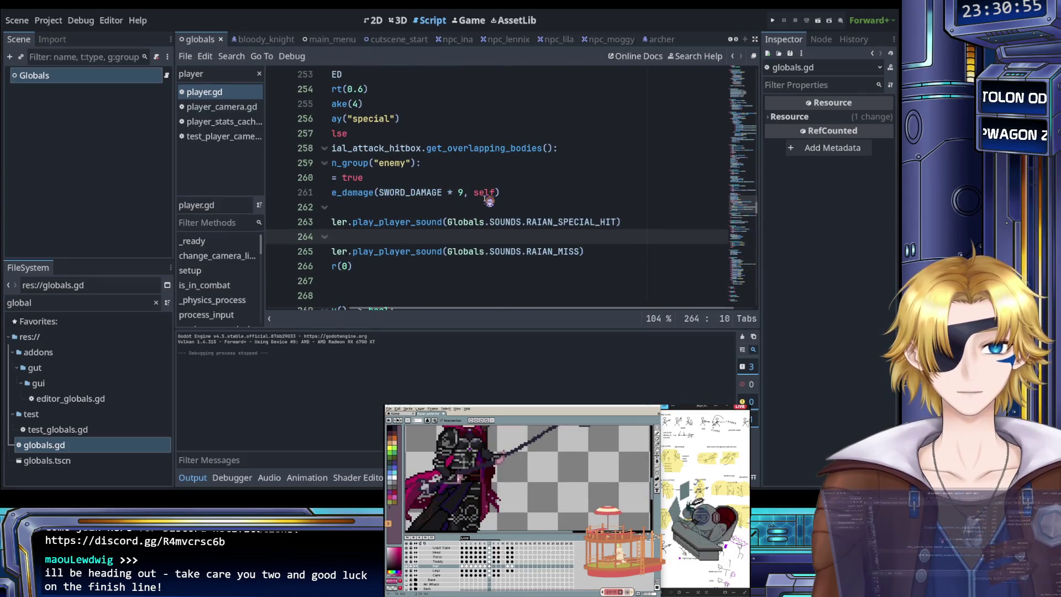
scroll(489, 201, left, 3)
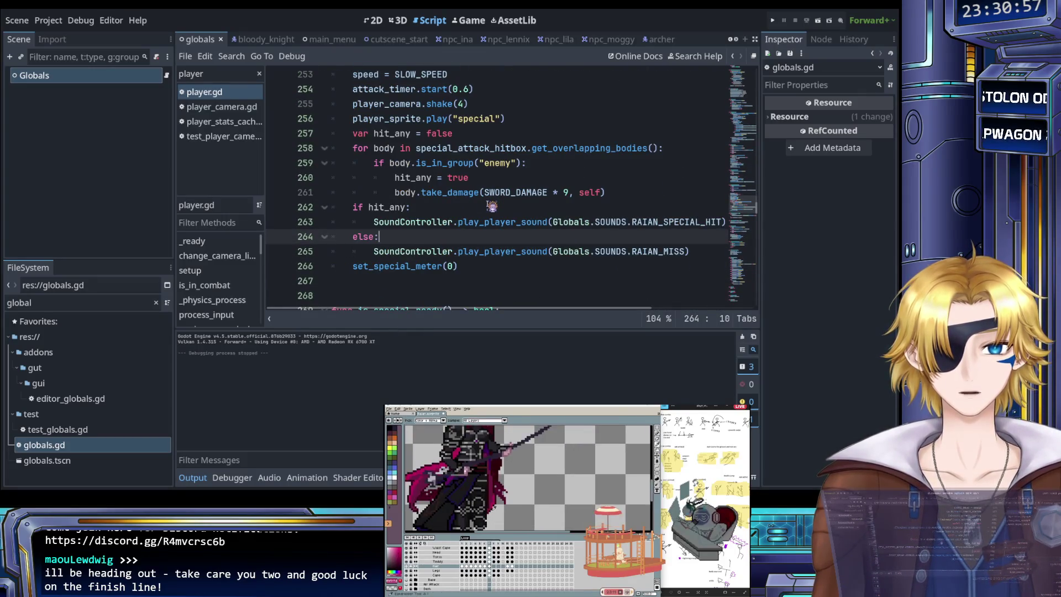
scroll(492, 206, up, 2)
scroll(497, 213, down, 2)
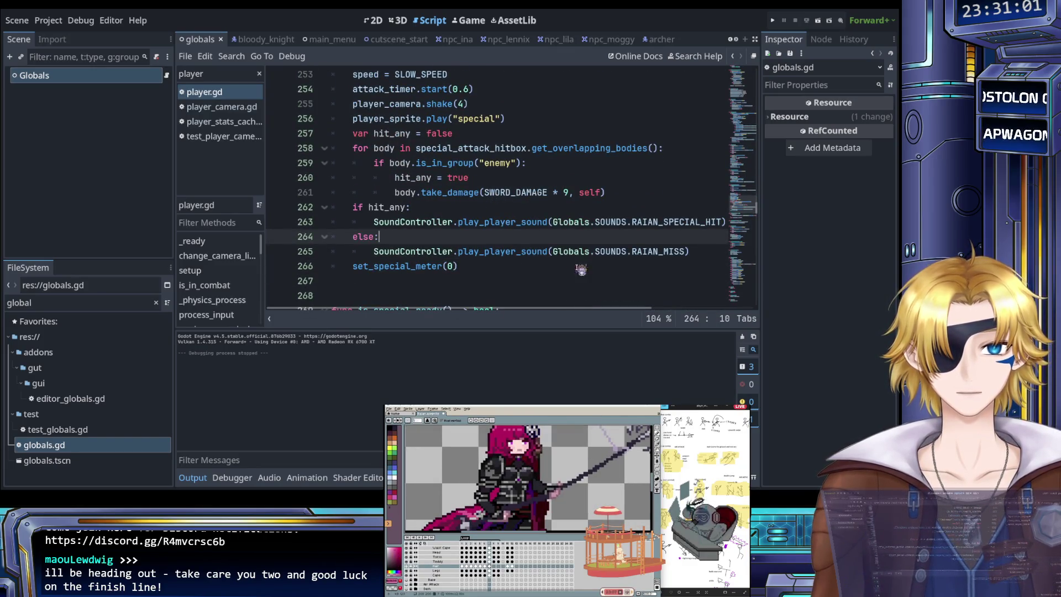
Step: Add SoundController.play_player_sound(Globals.SOUNDS.RAIAN_SPECIAL) on line 266, save, and run the project
click(703, 254)
key(Return)
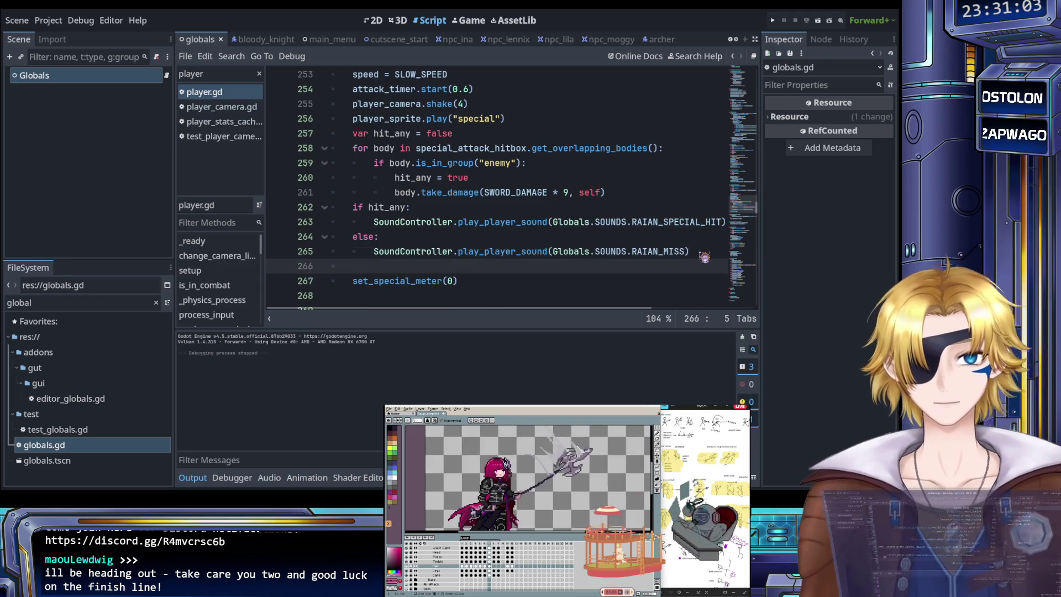
text(SoundC)
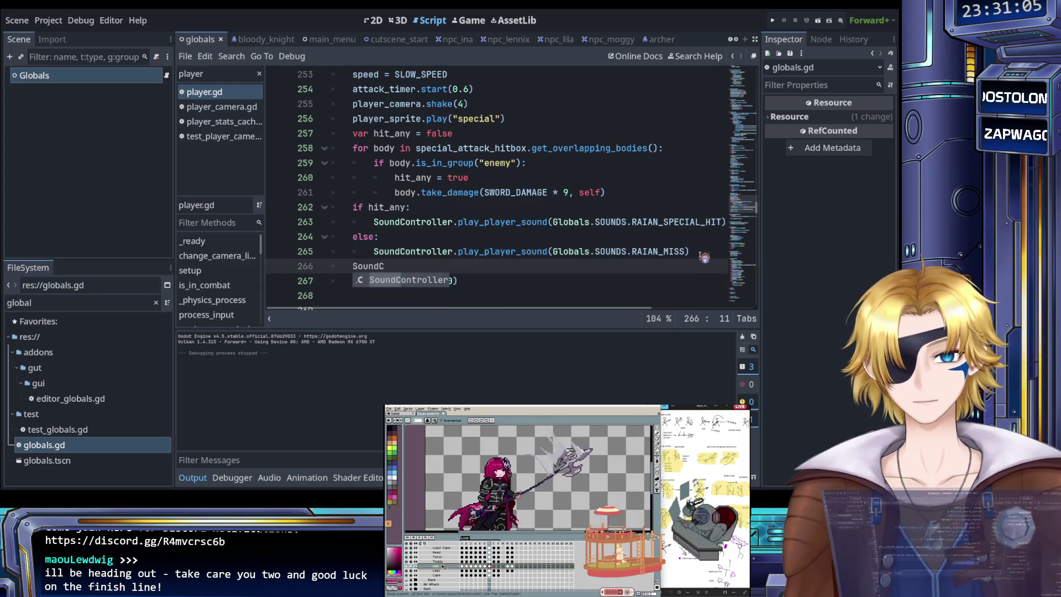
text(ontroller.pla)
key(Down)
key(Down)
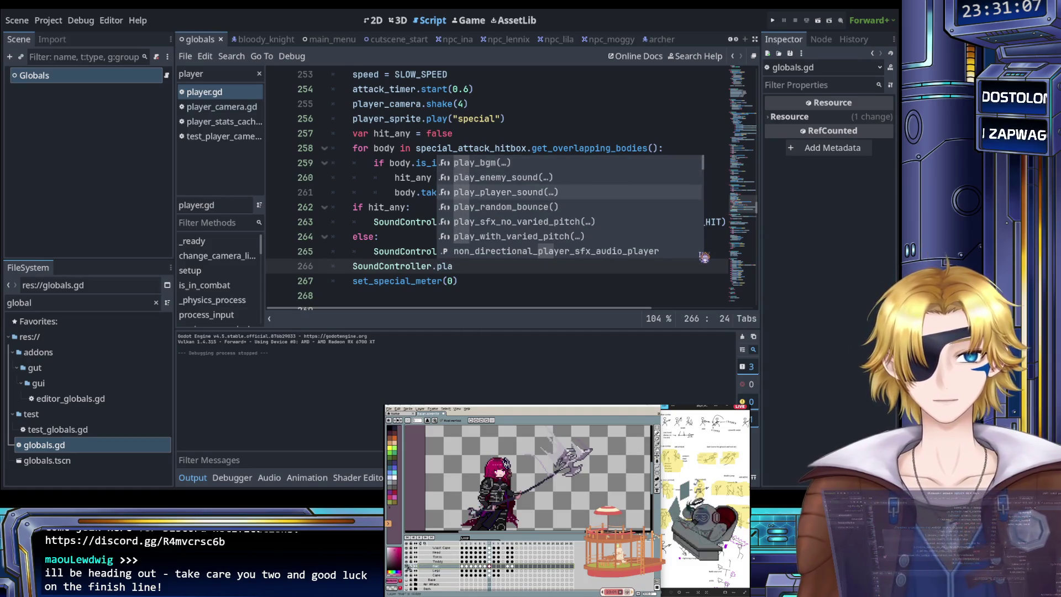
key(Return)
text(Globals.SO)
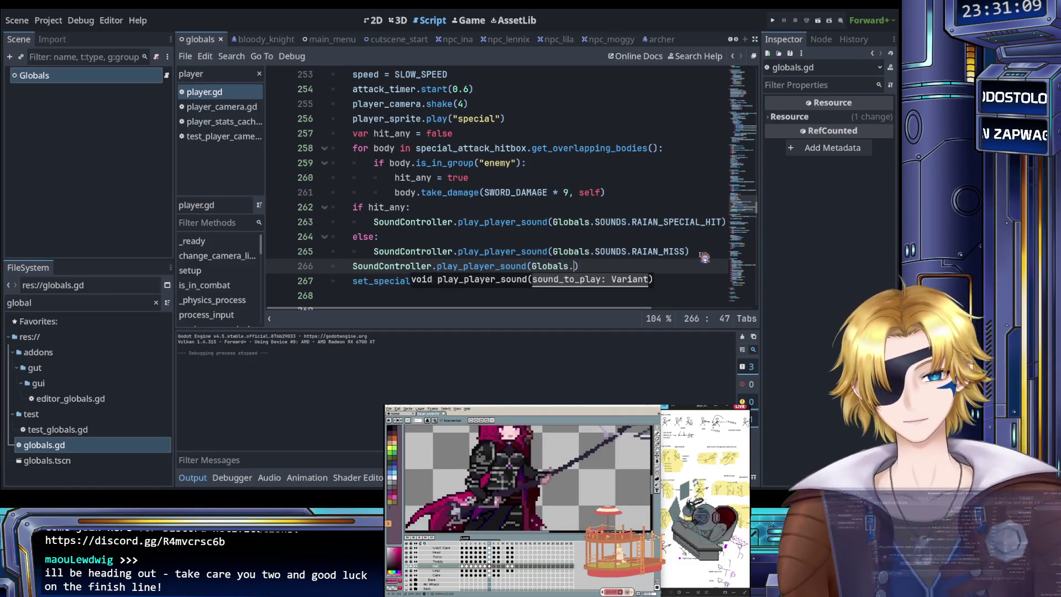
text(UNDS.)
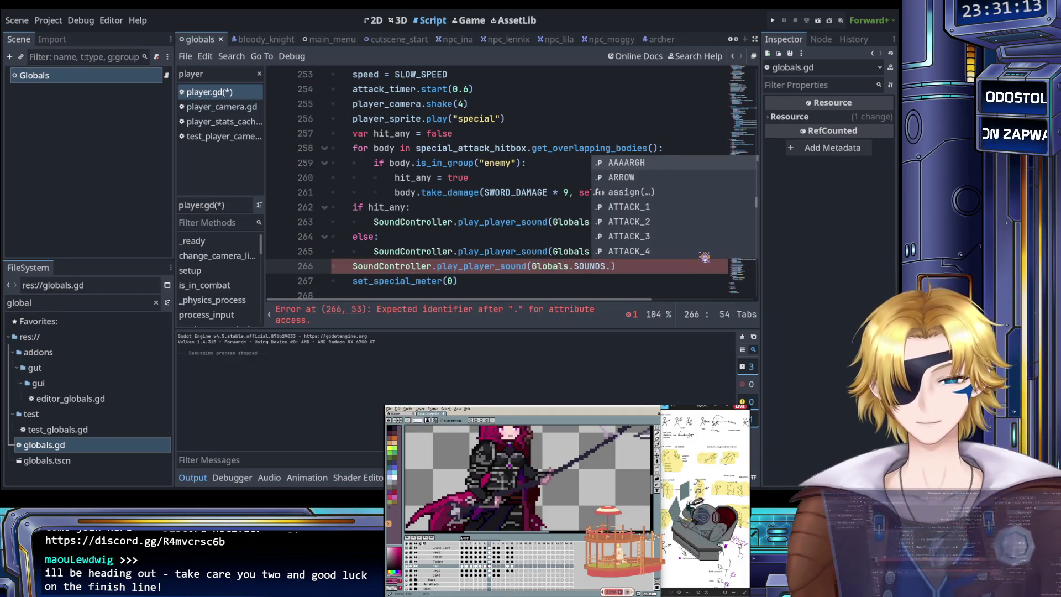
text(ra)
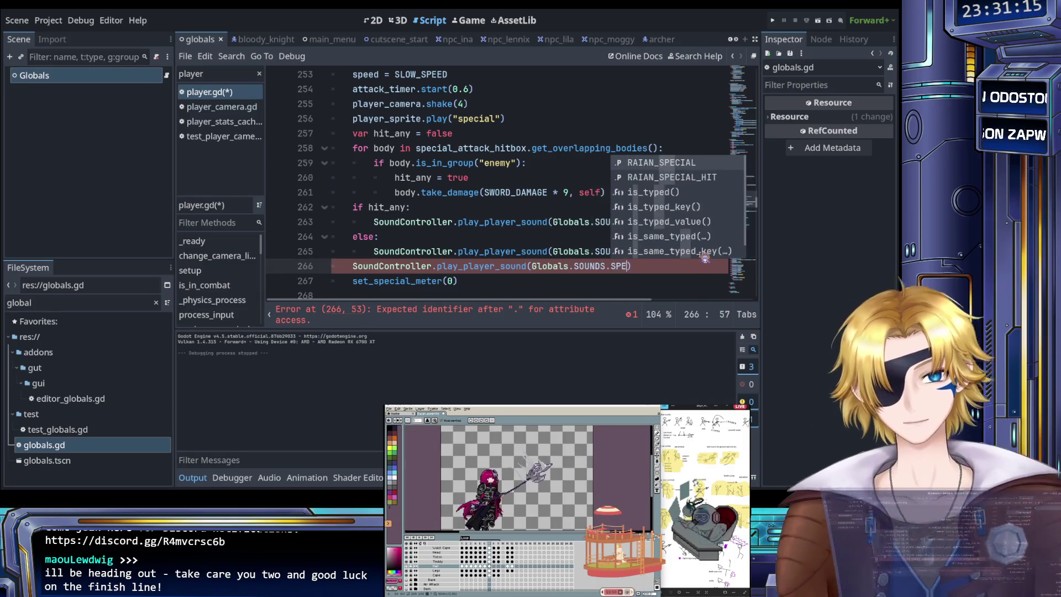
key(Return)
key(ctrl+s)
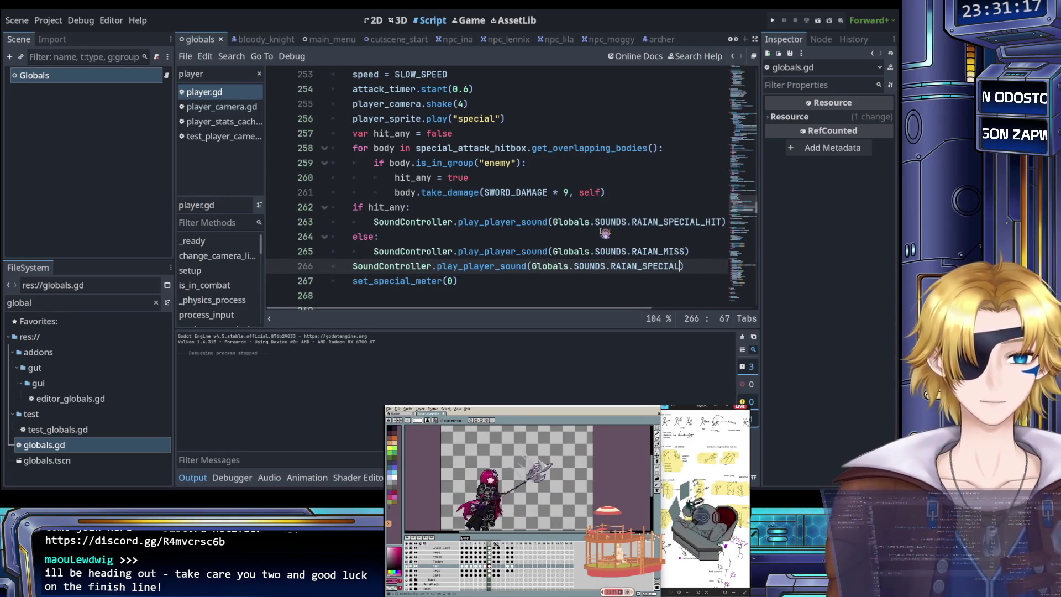
click(772, 20)
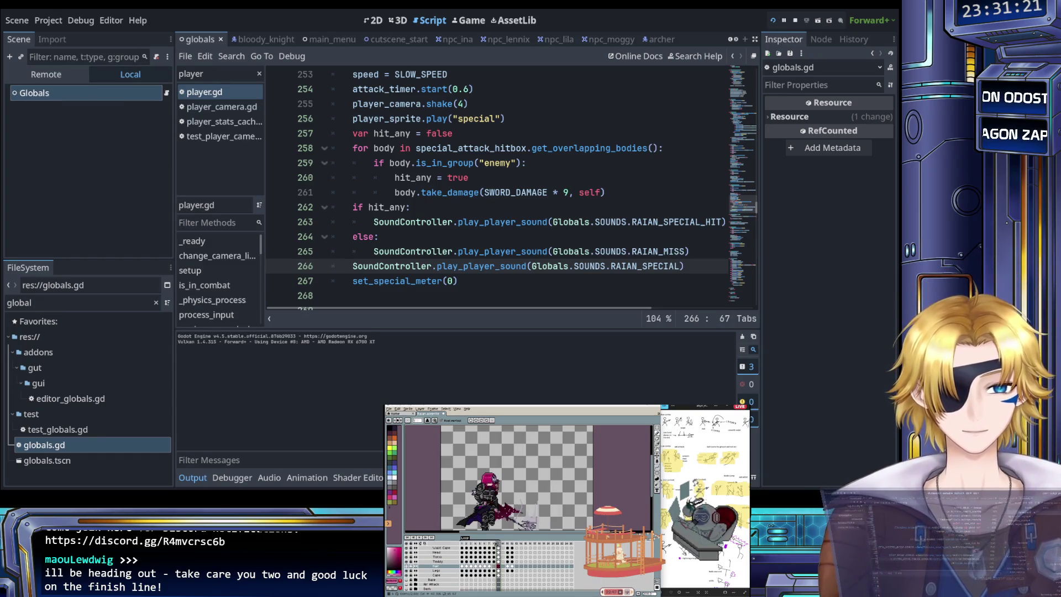
Step: Start a new game, walk and jump around the camp, and finish the Player's dialogue
key(Return)
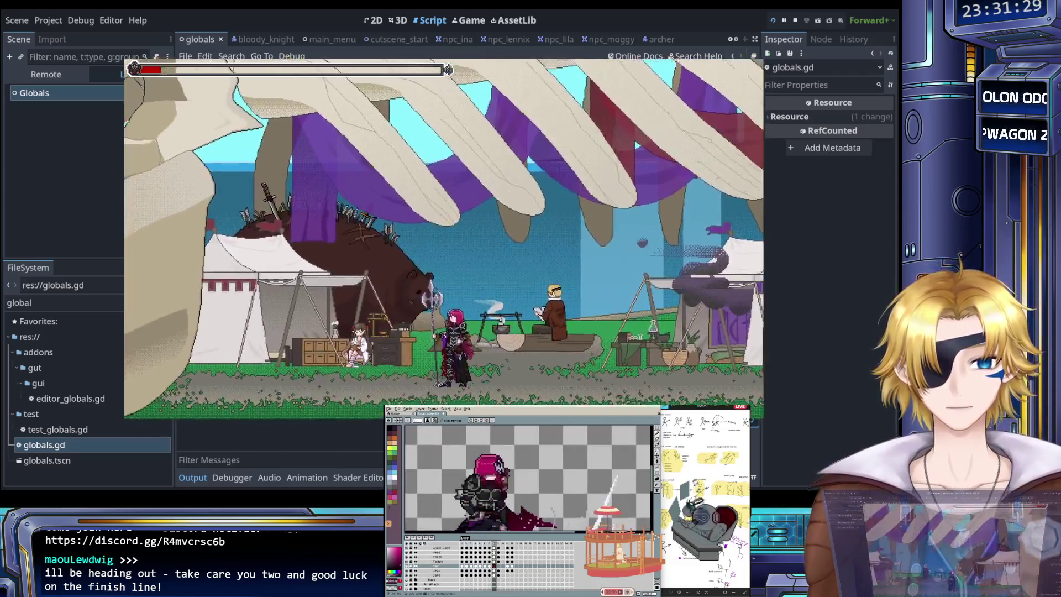
key(space)
key(space)
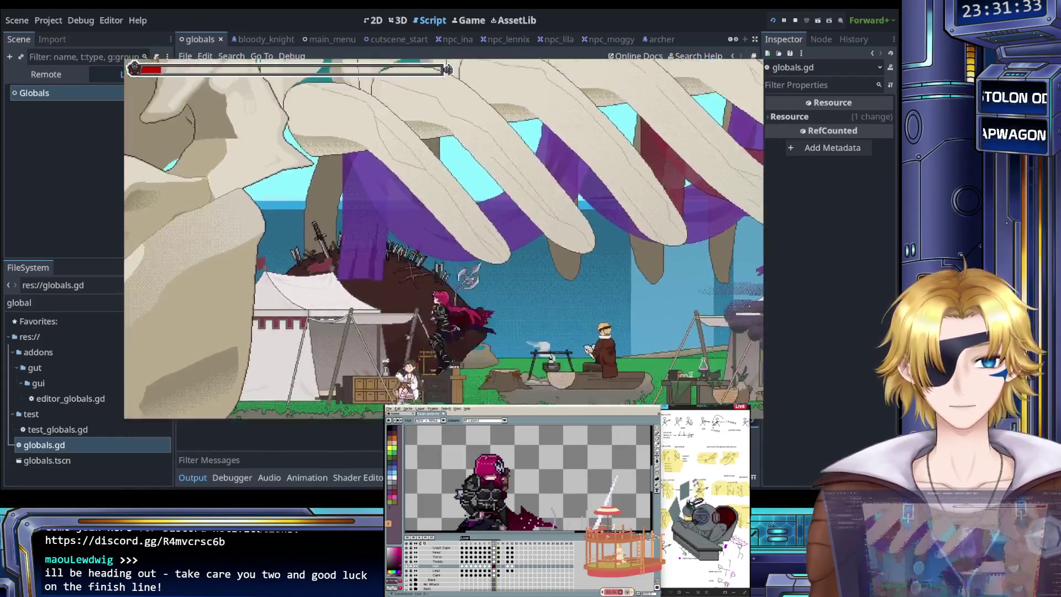
key(Left)
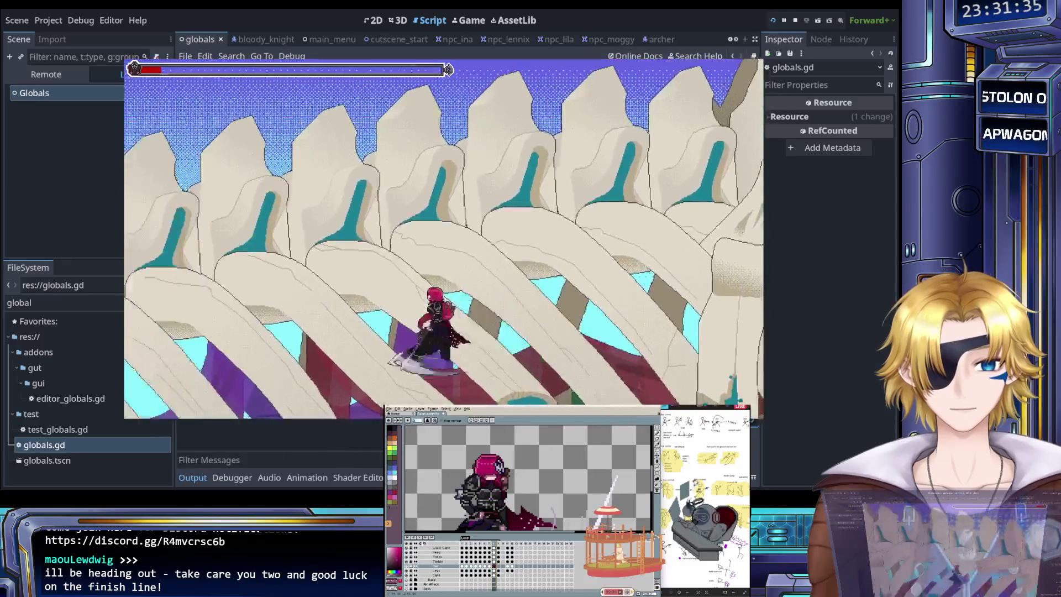
key(Right)
key(Left)
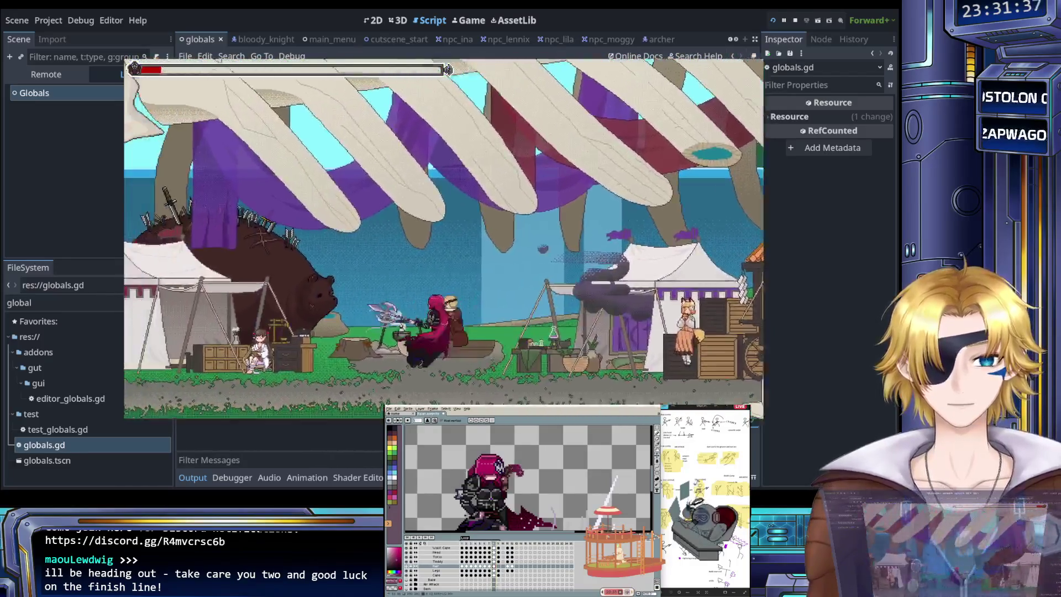
key(space)
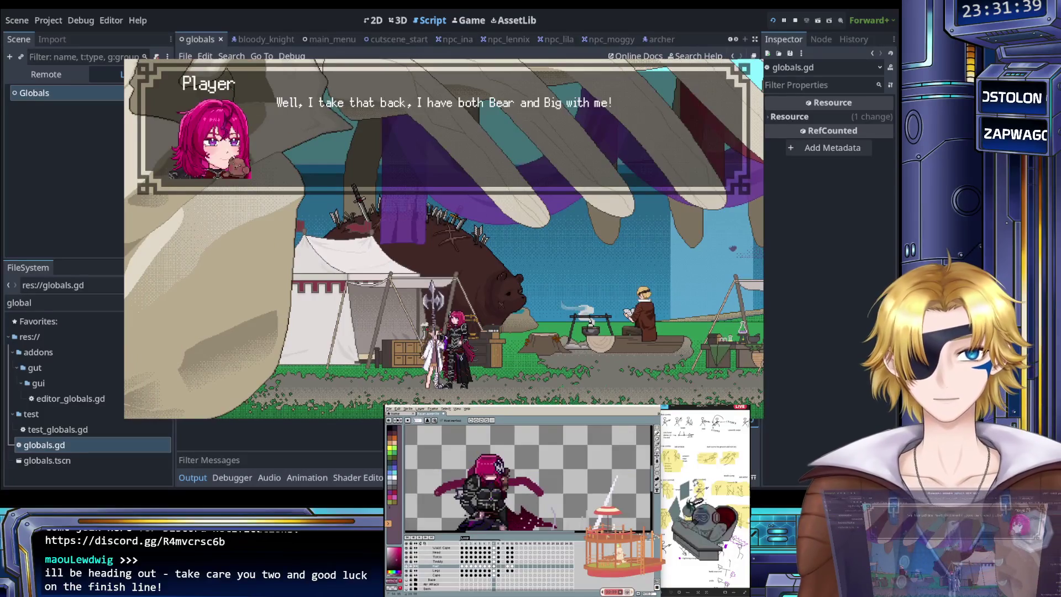
key(space)
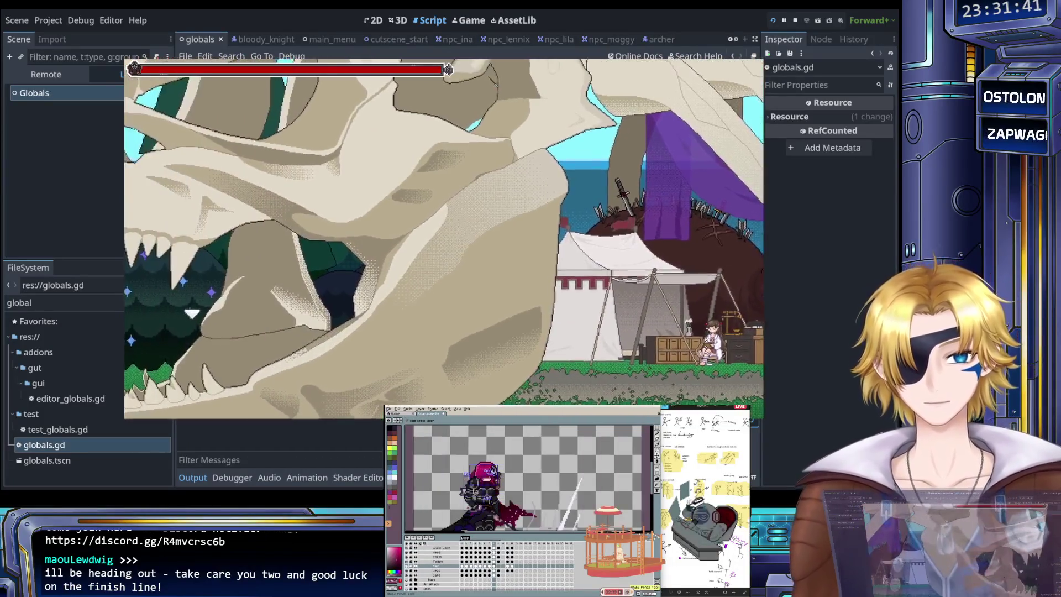
Step: Load a level from the level-select menu, play it, then bring up the quit prompt
key(Escape)
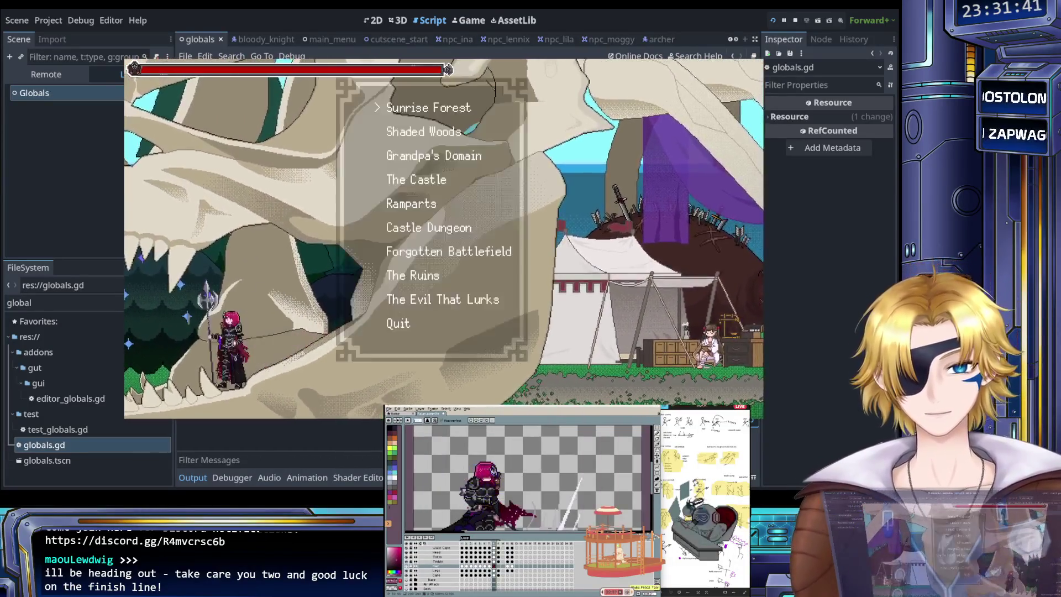
key(Return)
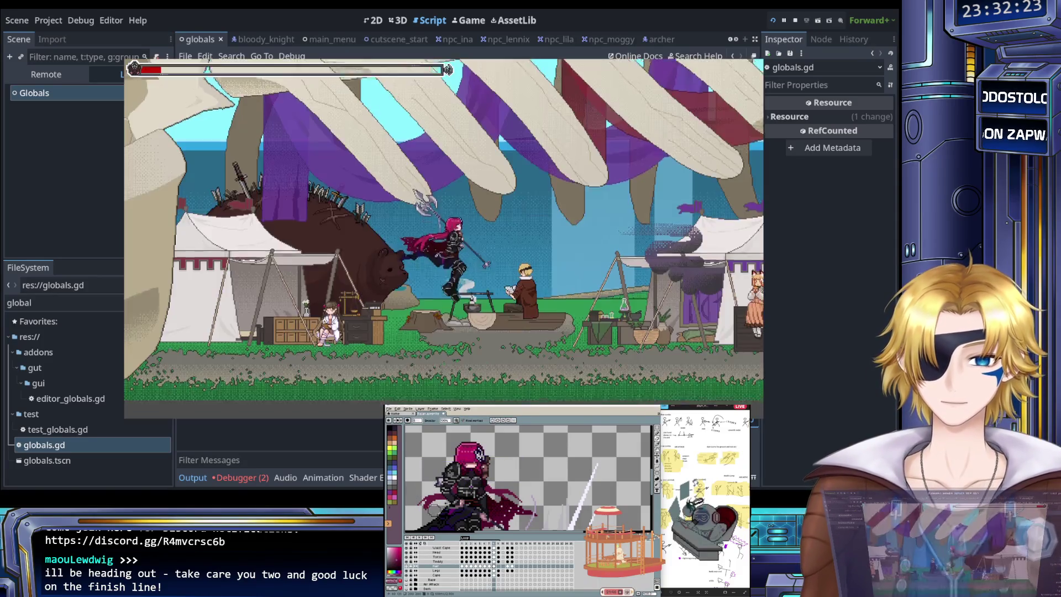
key(Escape)
Step: Quit the game to its main menu and close the game window
key(Return)
key(Up)
key(Return)
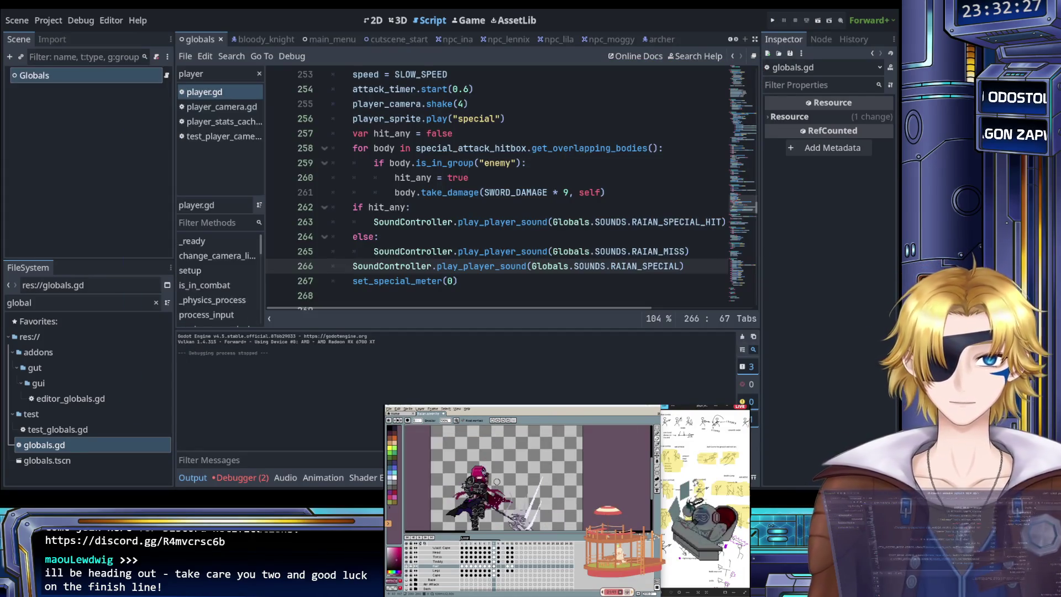
Step: Review the special-attack hit code and go to the play_player_sound definition in sound_controller.gd
click(468, 209)
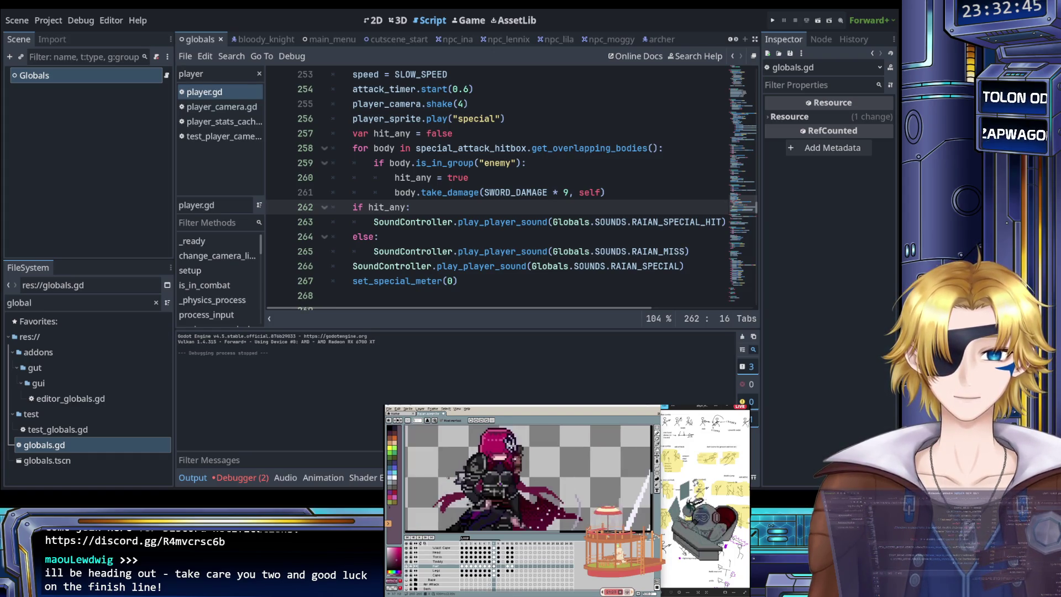
click(454, 192)
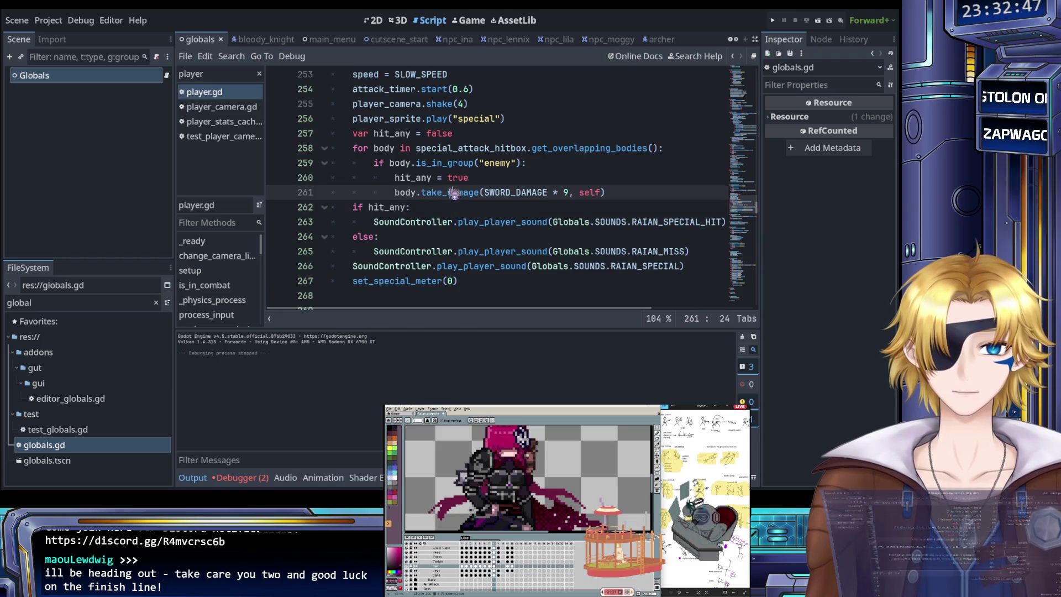
scroll(460, 193, up, 1)
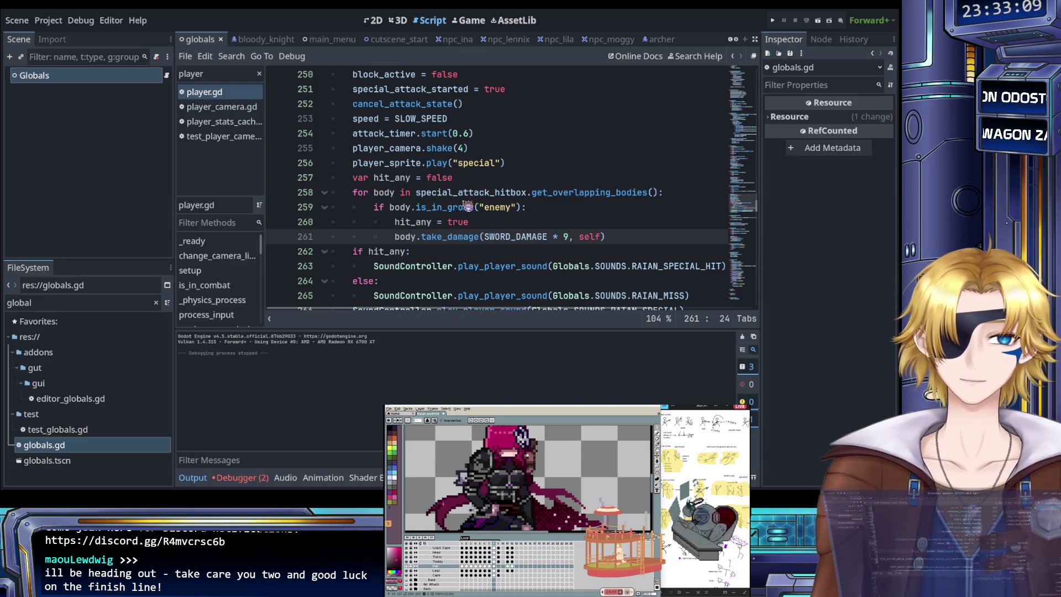
click(537, 206)
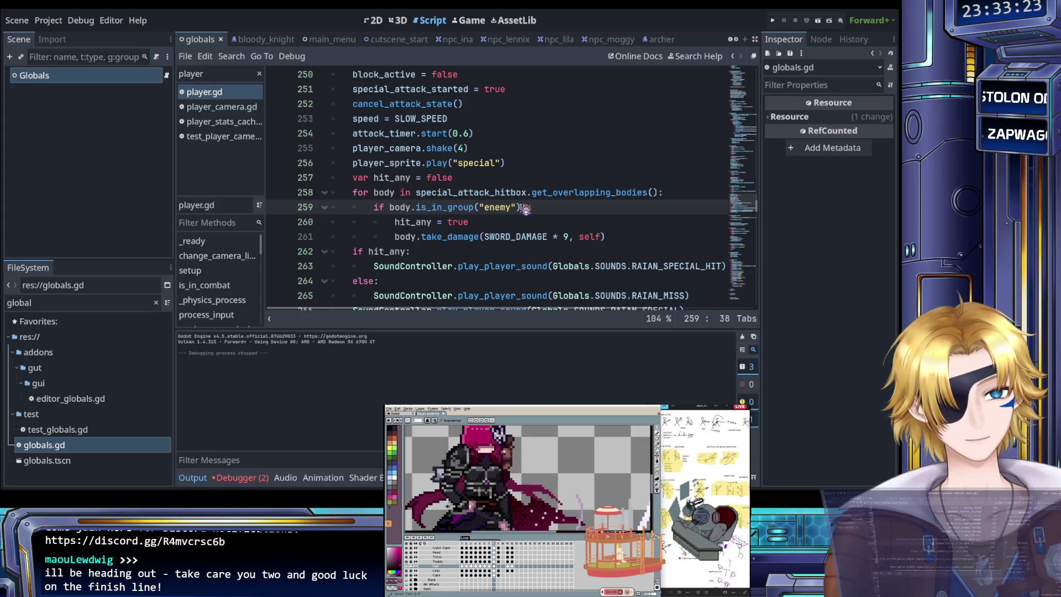
scroll(522, 210, down, 5)
scroll(522, 211, down, 6)
scroll(522, 211, up, 10)
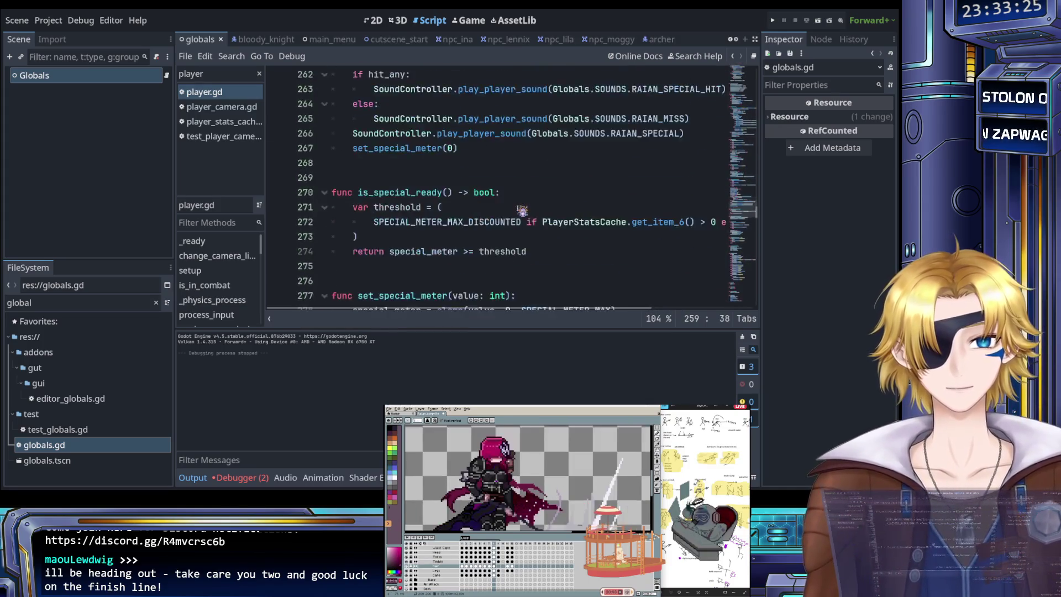
click(460, 181)
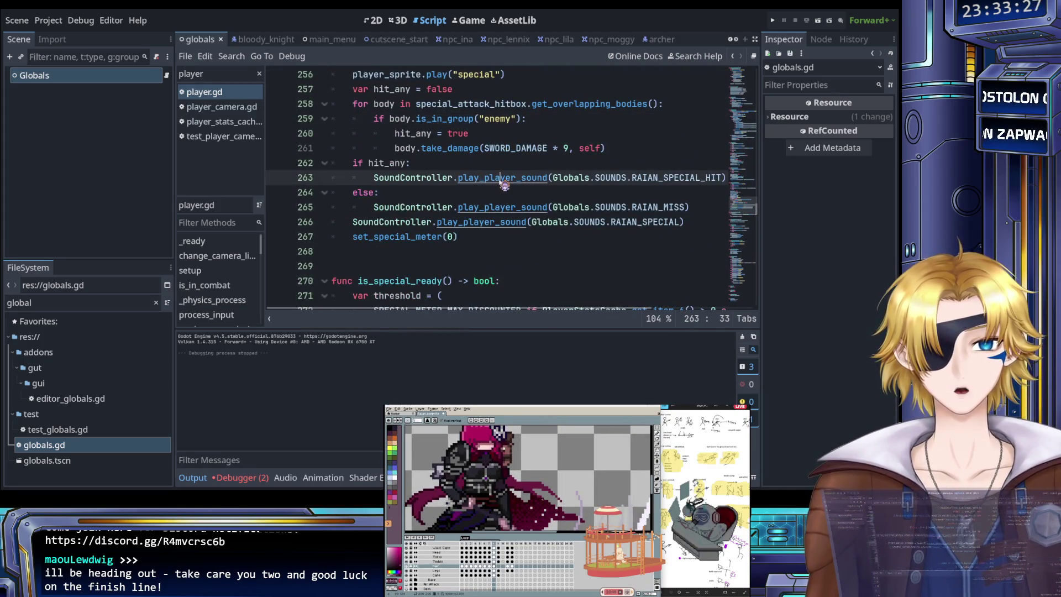
ctrl+click(497, 180)
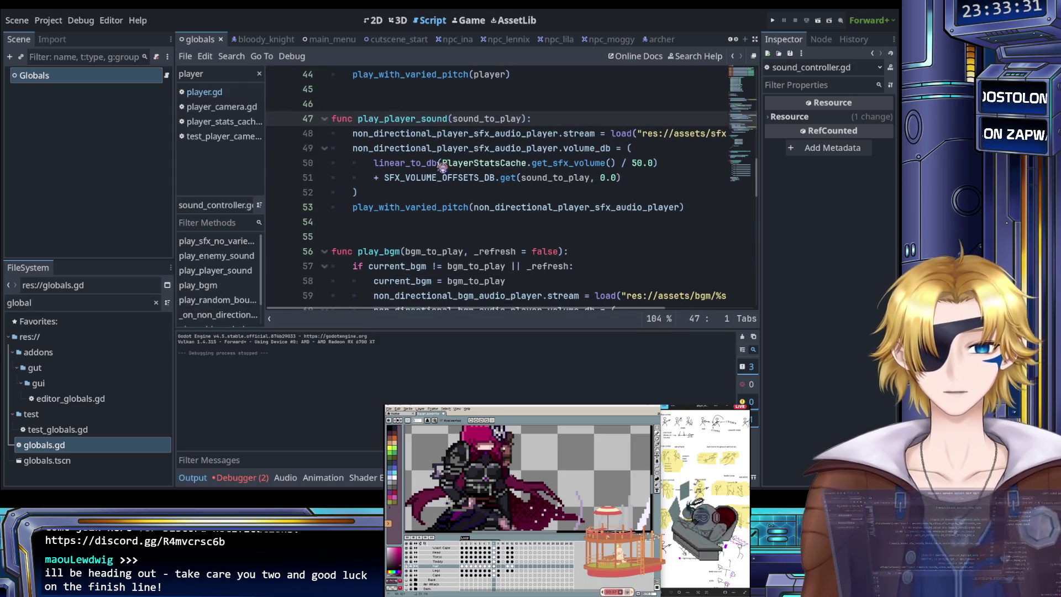
Step: Filter the FileSystem dock for 'sound' and open sound_controller.tscn
scroll(433, 168, down, 4)
scroll(434, 169, down, 13)
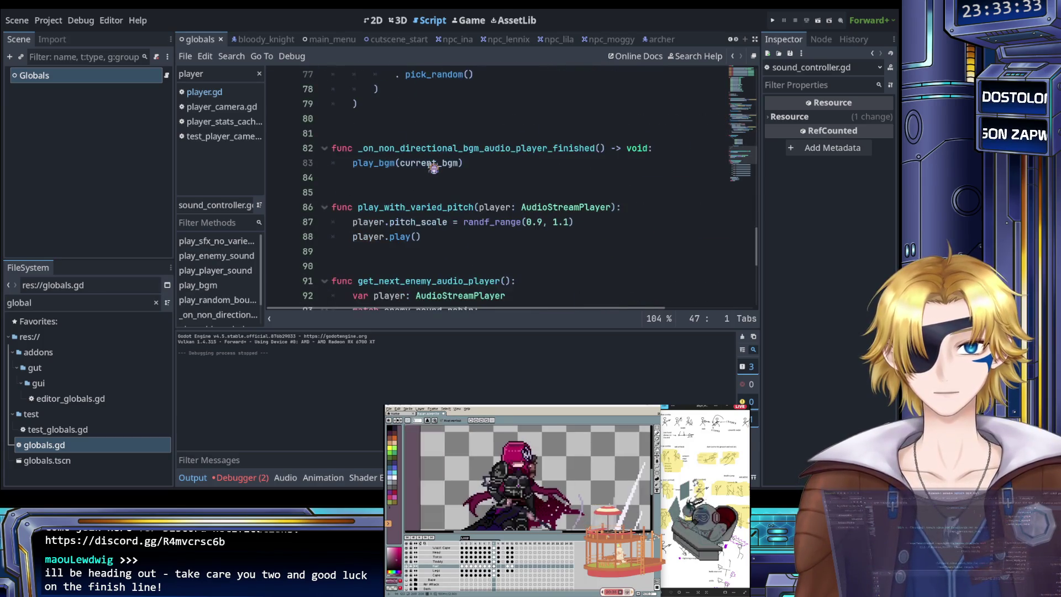
scroll(434, 168, up, 15)
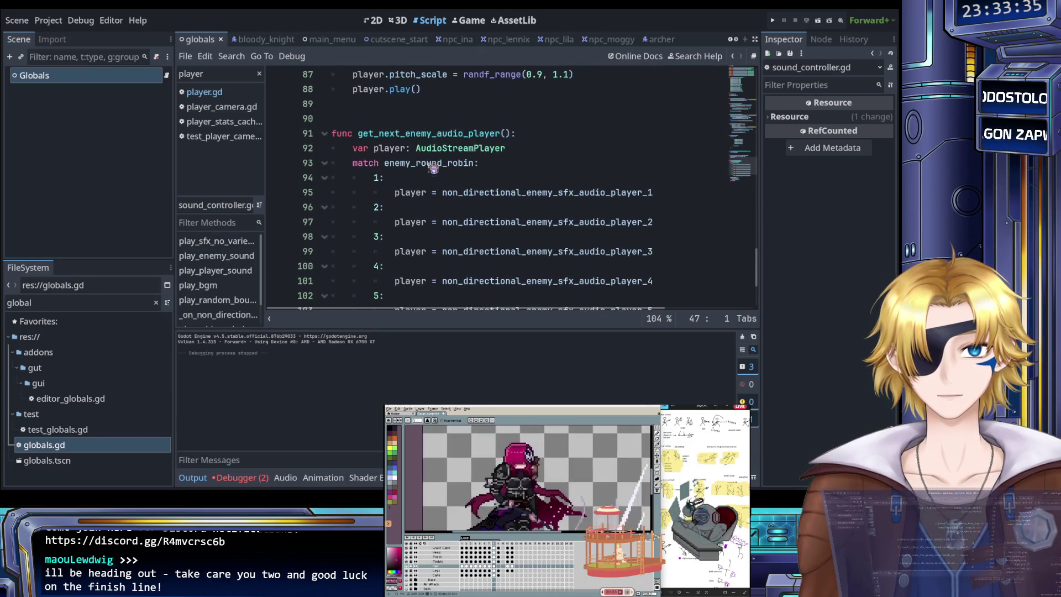
scroll(434, 167, up, 4)
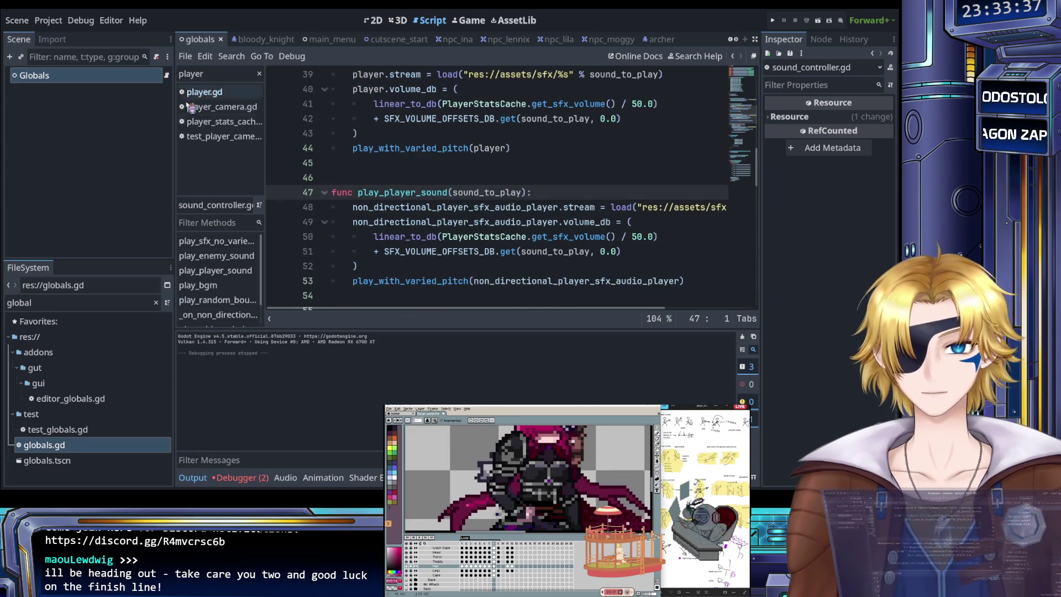
double_click(7, 302)
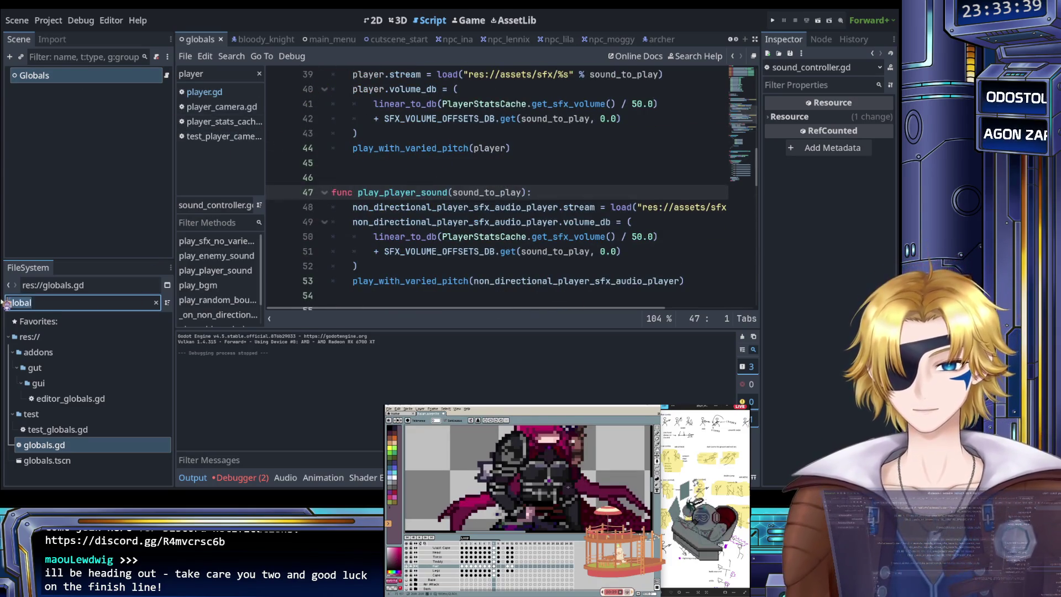
text(sound)
scroll(99, 420, down, 3)
click(105, 433)
double_click(111, 448)
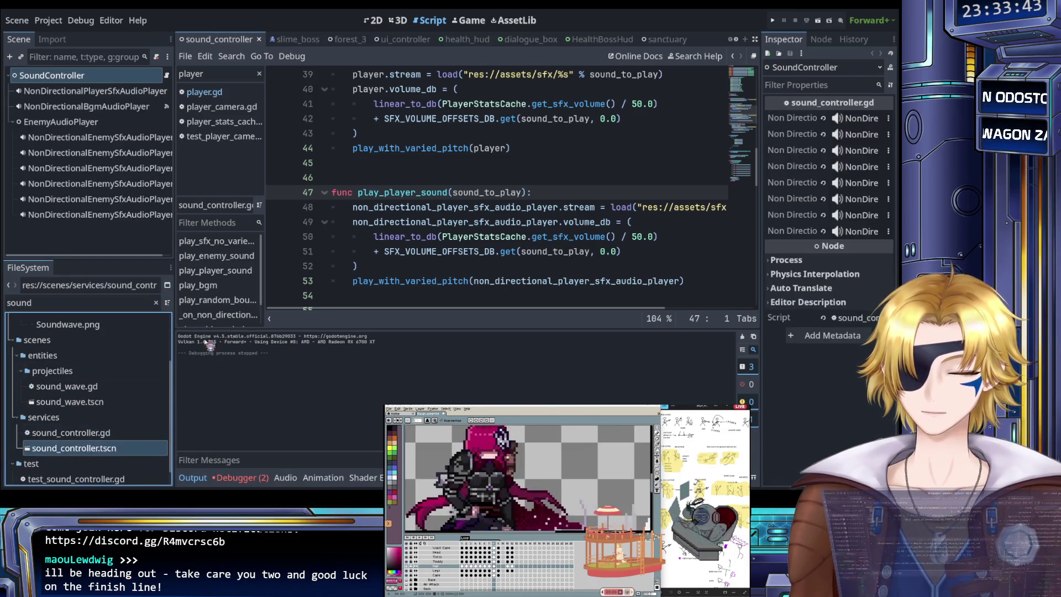
Step: Inspect the enemy and NonDirectionalPlayerSfxAudioPlayer nodes (Volume dB -20.0) and select script lines 48–51
click(374, 253)
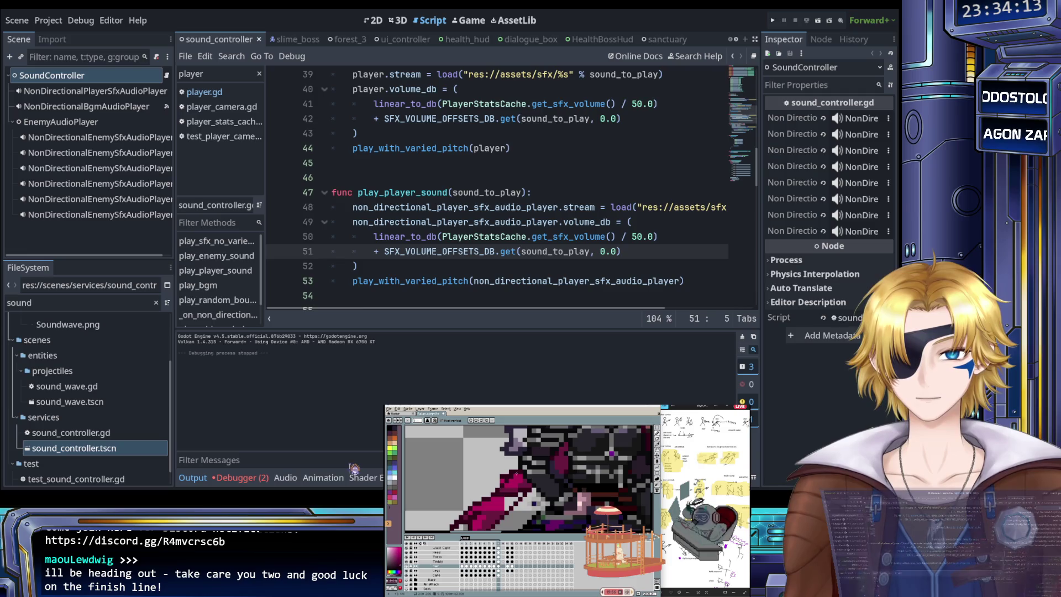
click(113, 137)
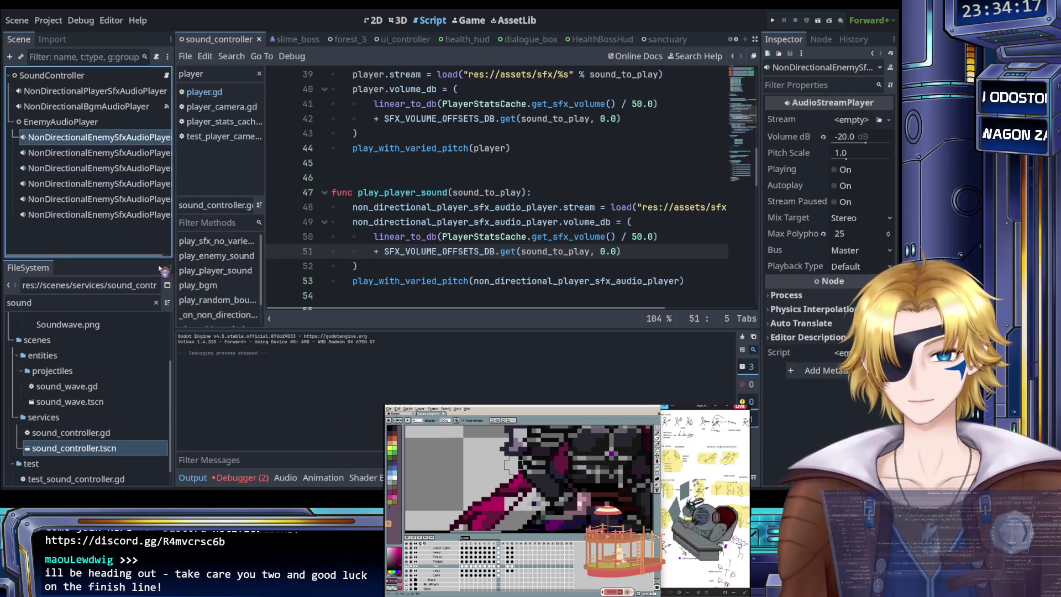
shift+click(333, 223)
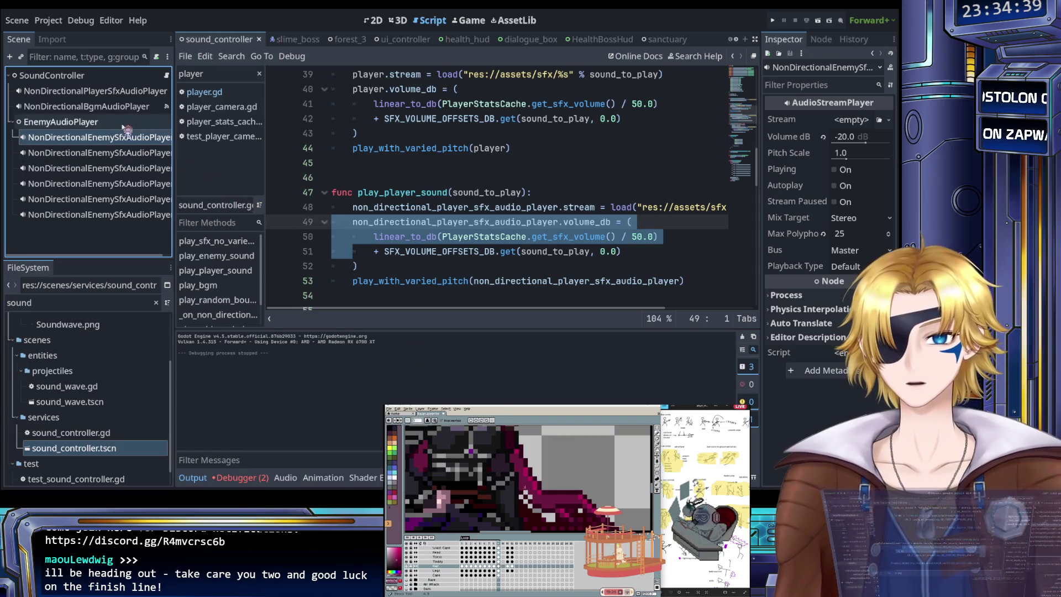
click(106, 92)
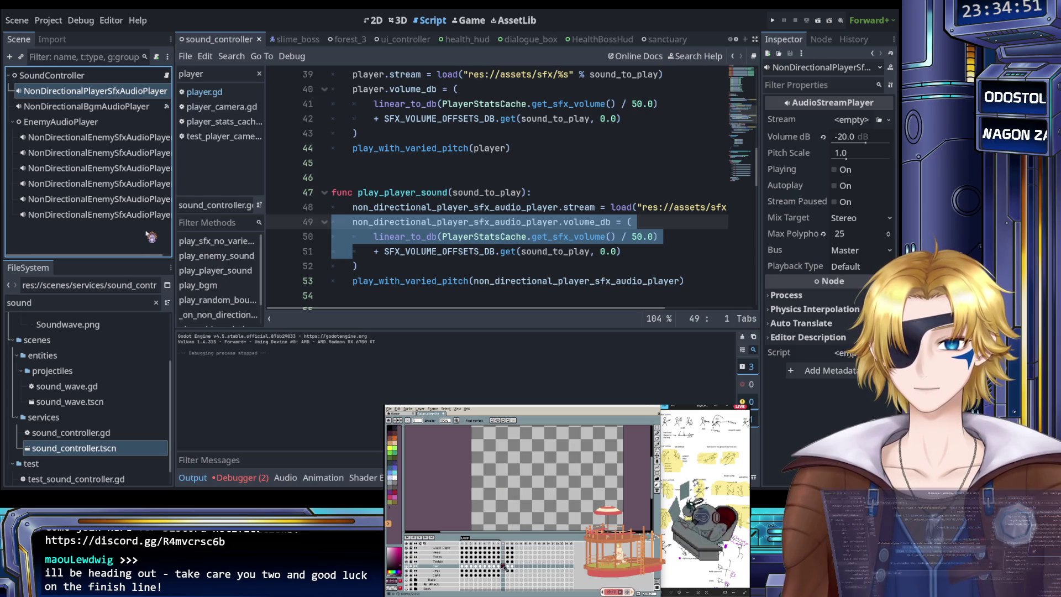
shift+click(373, 208)
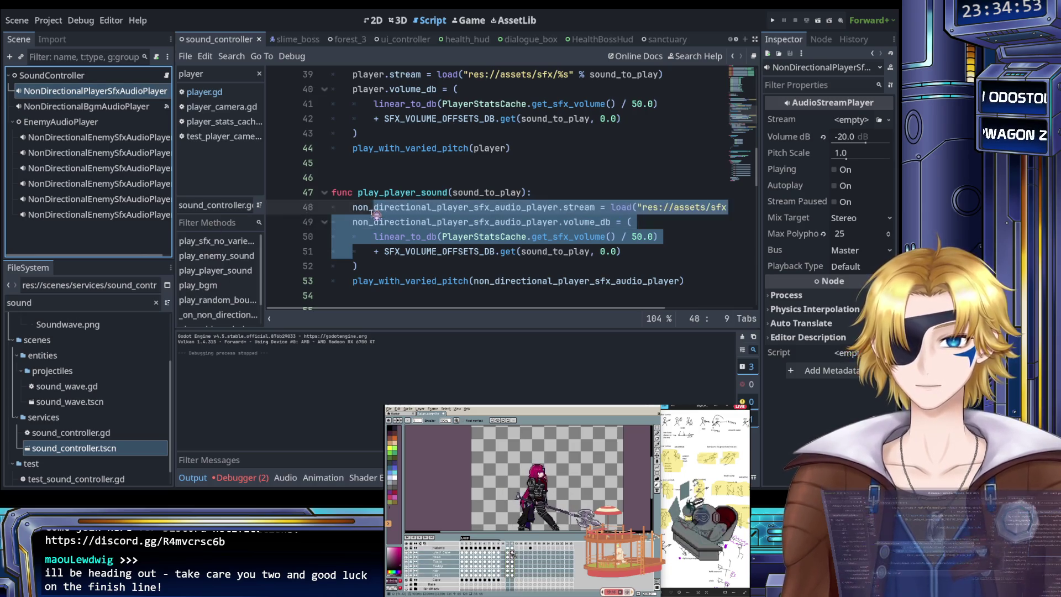